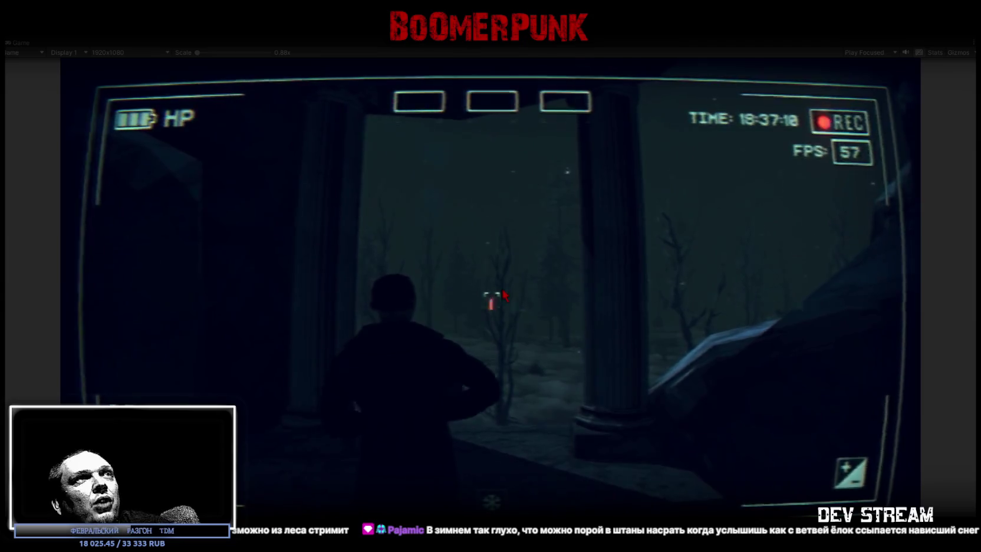
Step: Open the in-game inventory panel with Tab, then stop play mode to return to the editor
key("Tab")
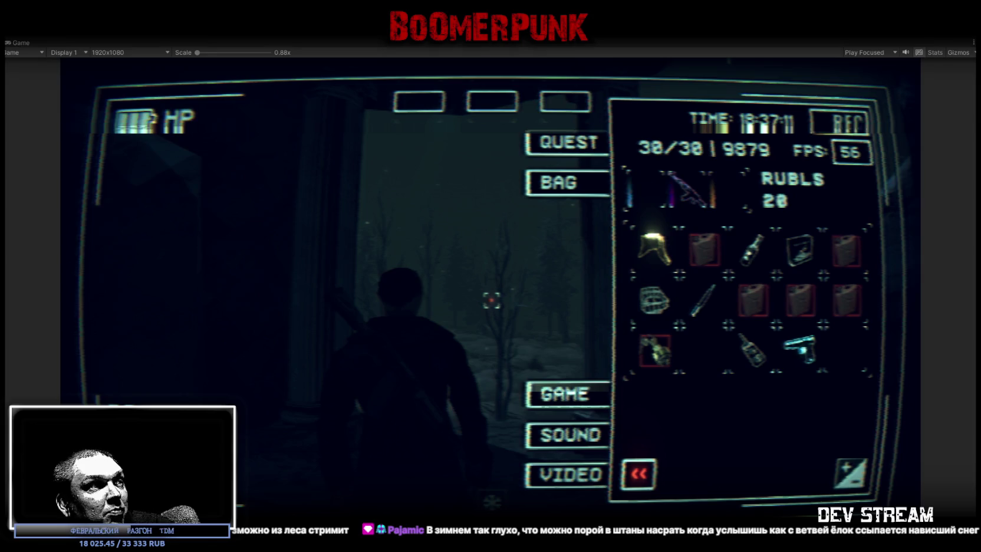
key("ctrl+p")
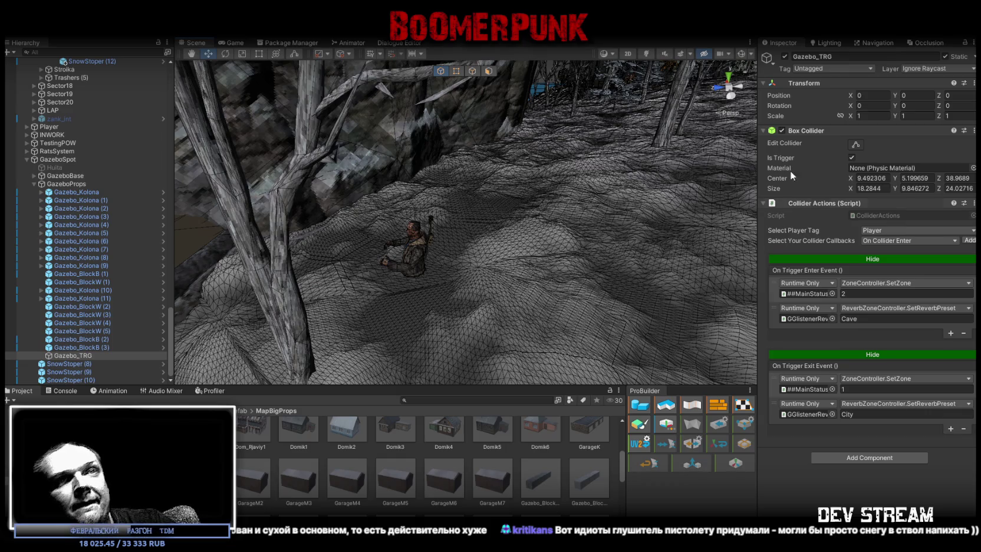
Step: Orbit the Scene view onto the gazebo columns and show the cleared Console log
mouse_move(538, 224)
left_mouse_down()
mouse_move(376, 149)
mouse_move(411, 147)
mouse_move(431, 153)
mouse_move(403, 155)
mouse_move(426, 157)
left_mouse_up()
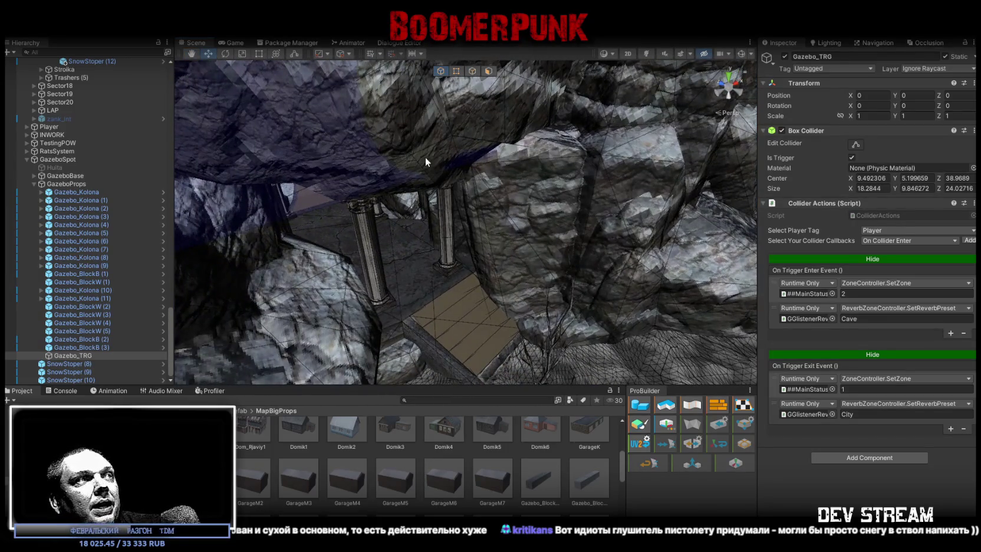
left_click(62, 390)
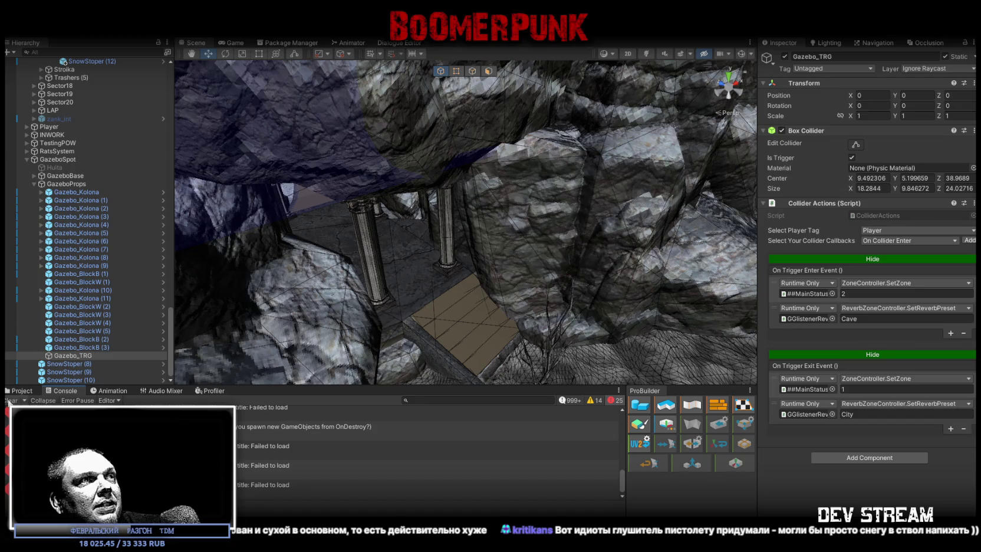
mouse_move(354, 278)
left_mouse_down()
mouse_move(379, 286)
mouse_move(326, 191)
mouse_move(423, 211)
mouse_move(428, 256)
mouse_move(530, 265)
left_mouse_up()
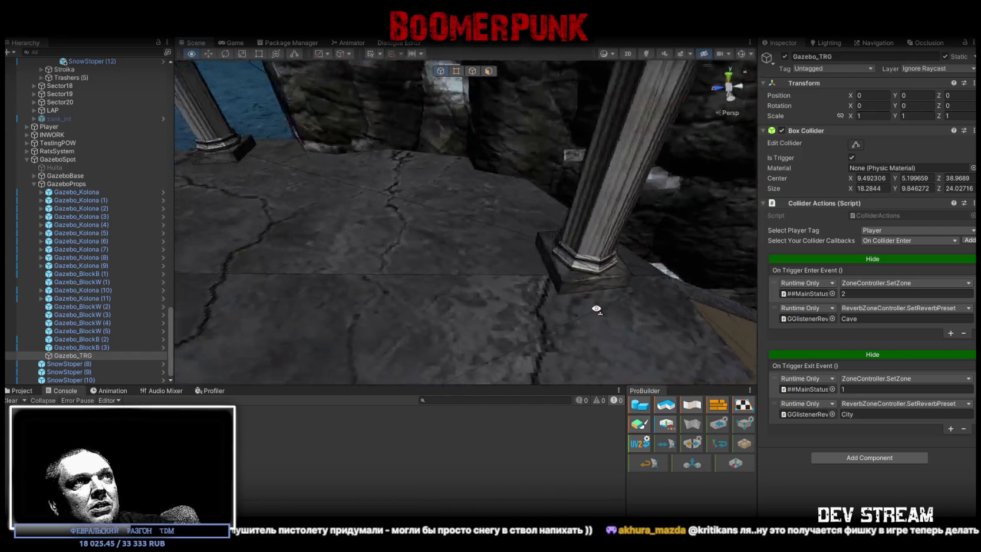